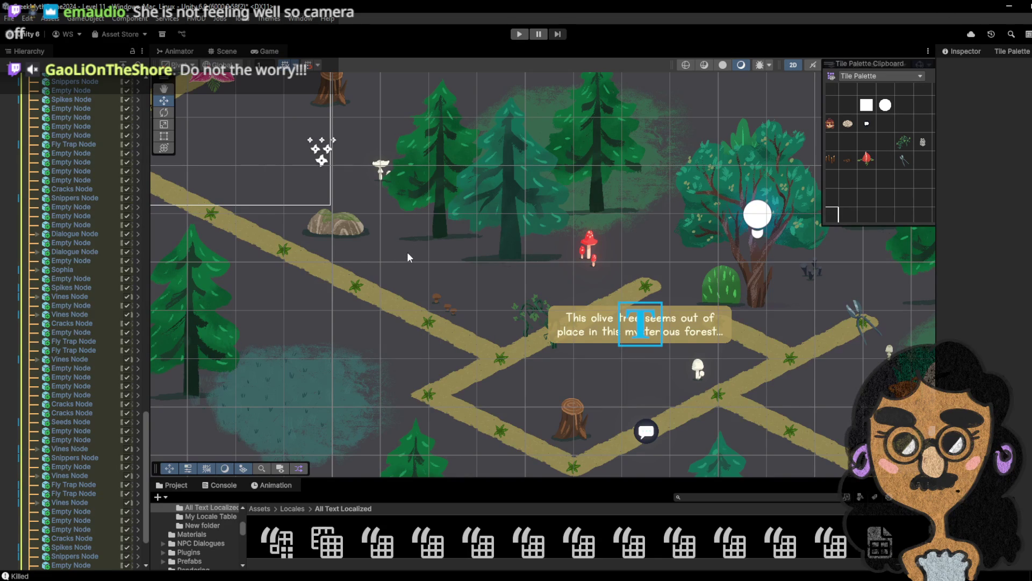
- Pan and zoom the Scene view to frame the olive tree label and the well's 'The well found in' dialogue box
mouse_move(585, 318)
left_mouse_down()
mouse_move(537, 285)
mouse_move(536, 245)
left_mouse_up()
left_click_drag(272, 131, 412, 191)
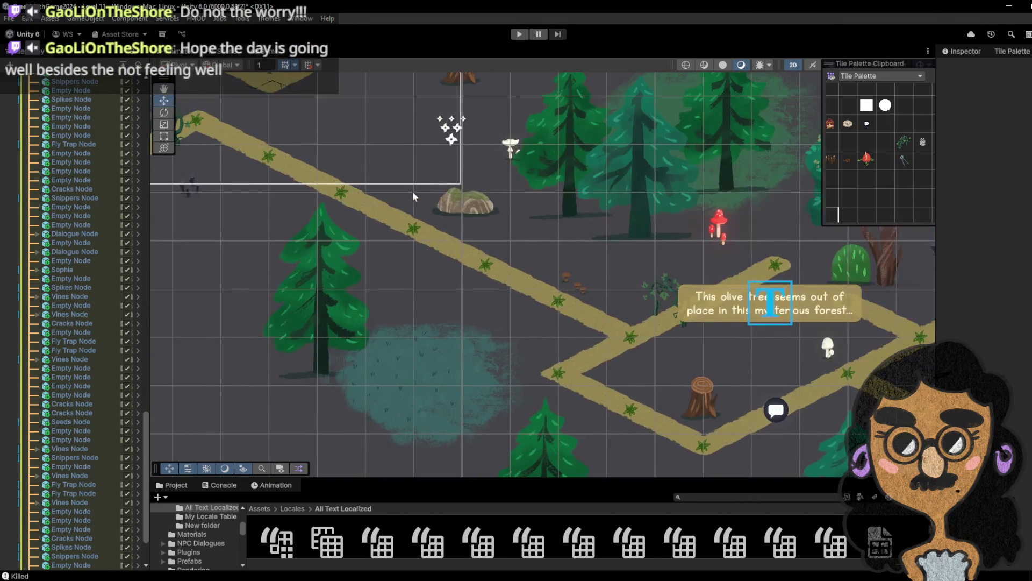
scroll(400, 184, "down", 3)
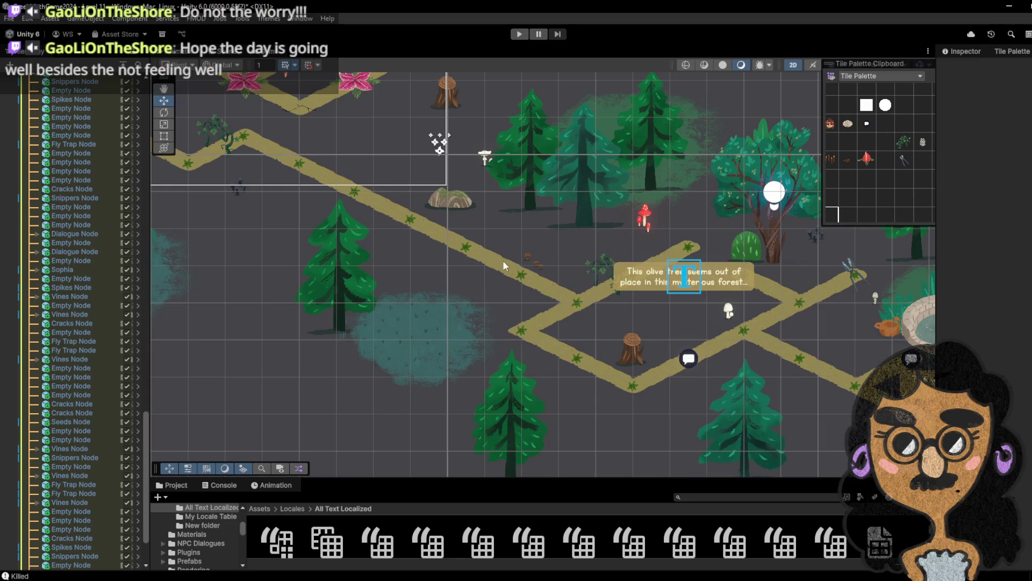
left_click_drag(693, 359, 568, 307)
scroll(399, 331, "up", 5)
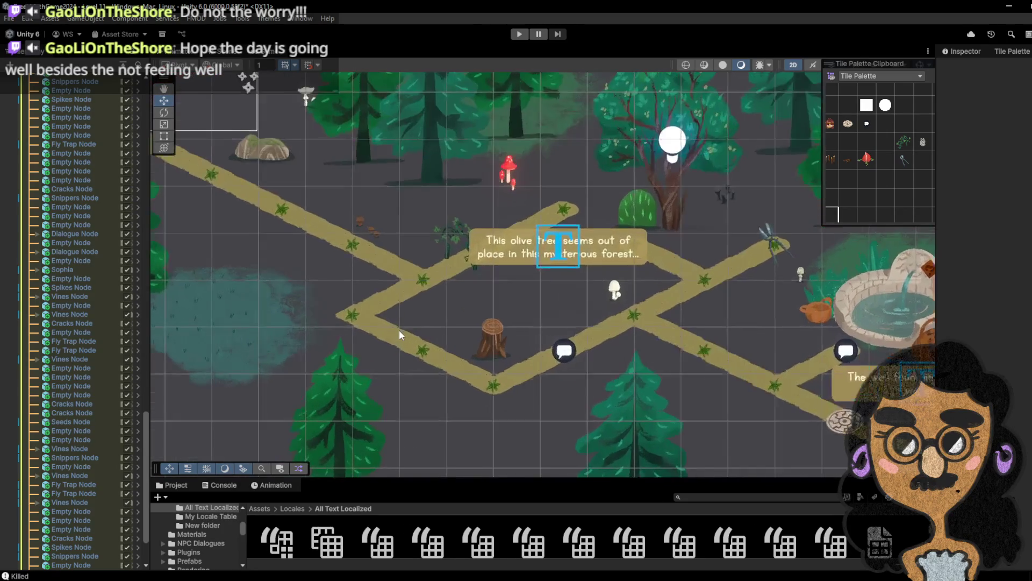
scroll(529, 344, "down", 5)
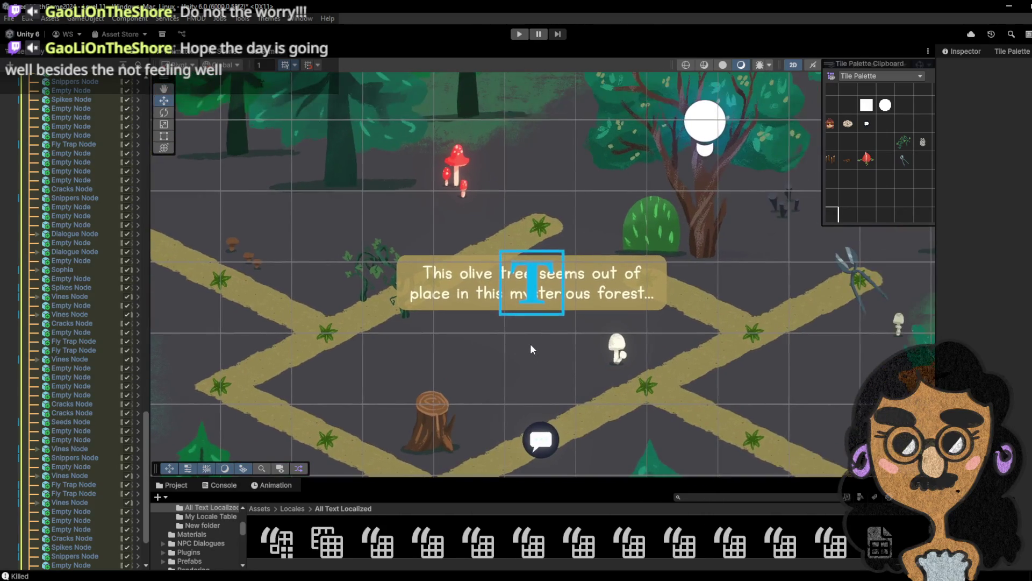
scroll(646, 357, "up", 2)
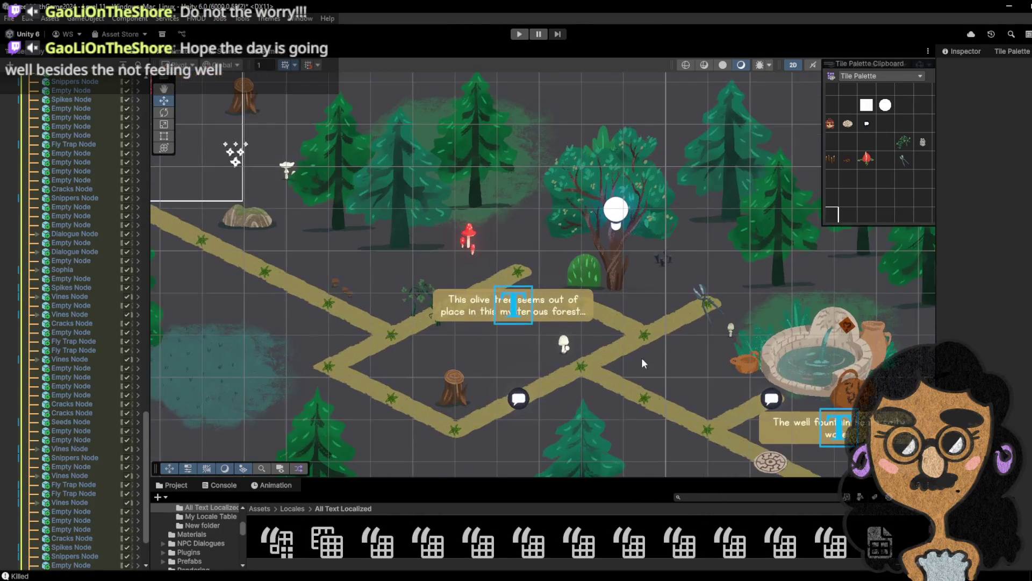
scroll(609, 387, "down", 3)
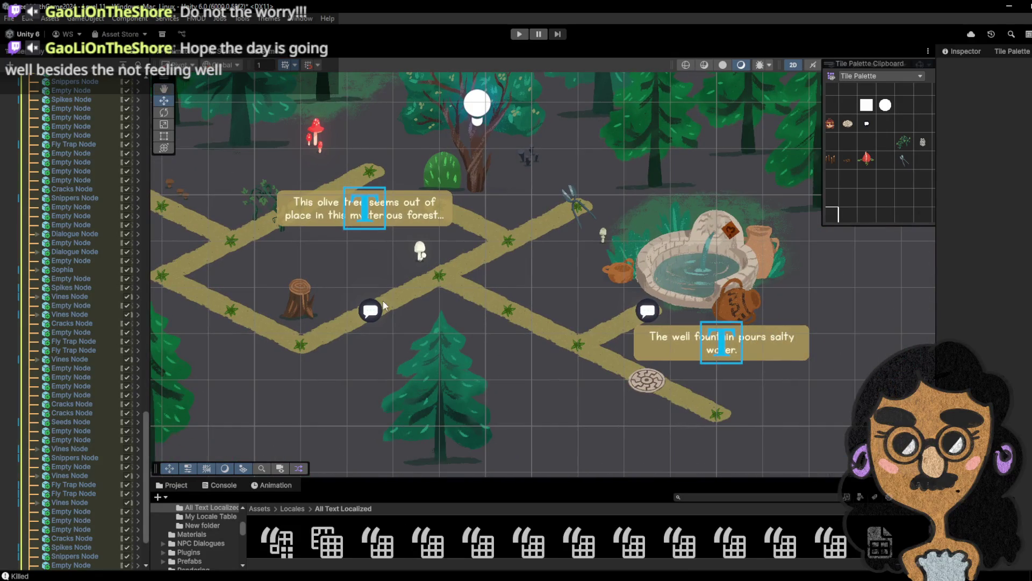
scroll(609, 386, "up", 3)
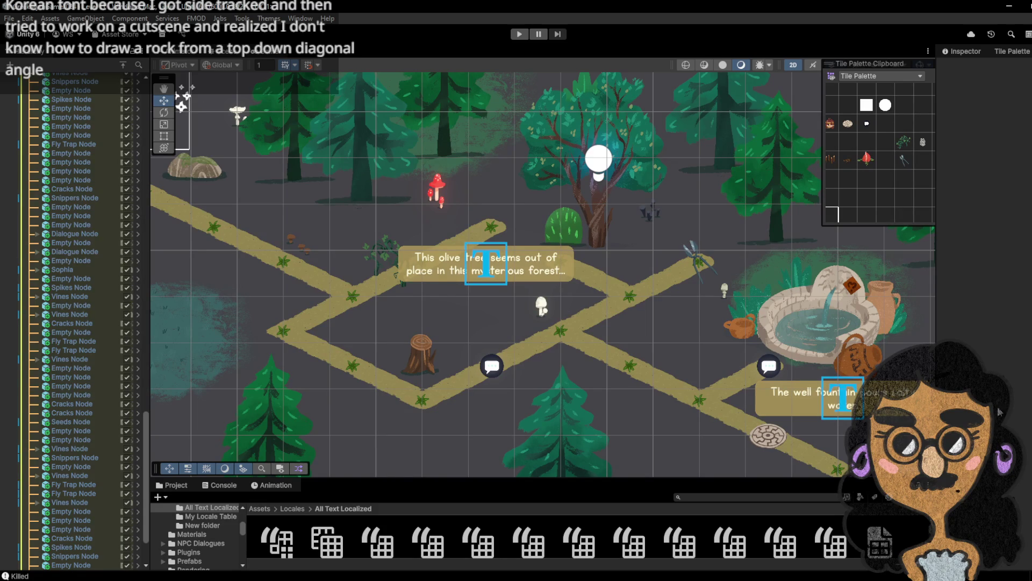
- Zoom out and pan up-left to the winding paths with the 'Beware! Dangerous paths ahead!' label
scroll(530, 365, "down", 2)
scroll(531, 371, "down", 2)
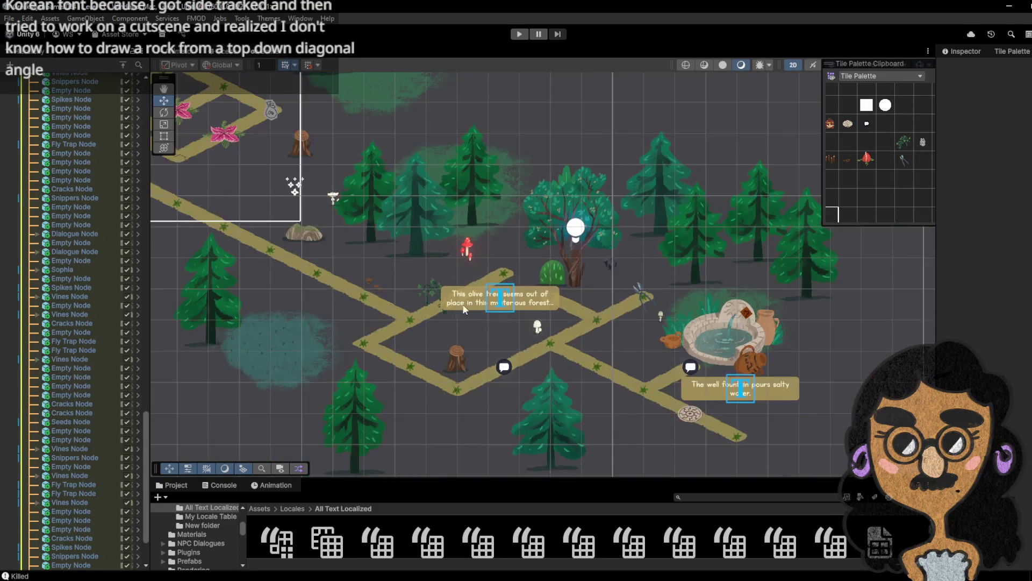
mouse_move(530, 371)
left_mouse_down()
mouse_move(619, 409)
mouse_move(419, 178)
mouse_move(456, 288)
mouse_move(436, 279)
left_mouse_up()
scroll(436, 278, "down", 4)
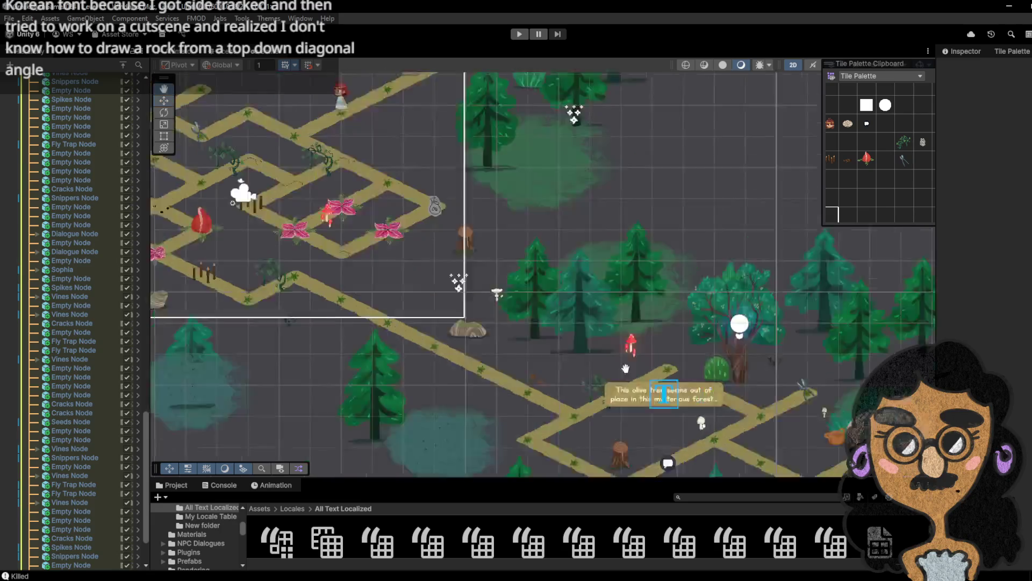
left_click_drag(583, 223, 583, 293)
scroll(565, 344, "up", 4)
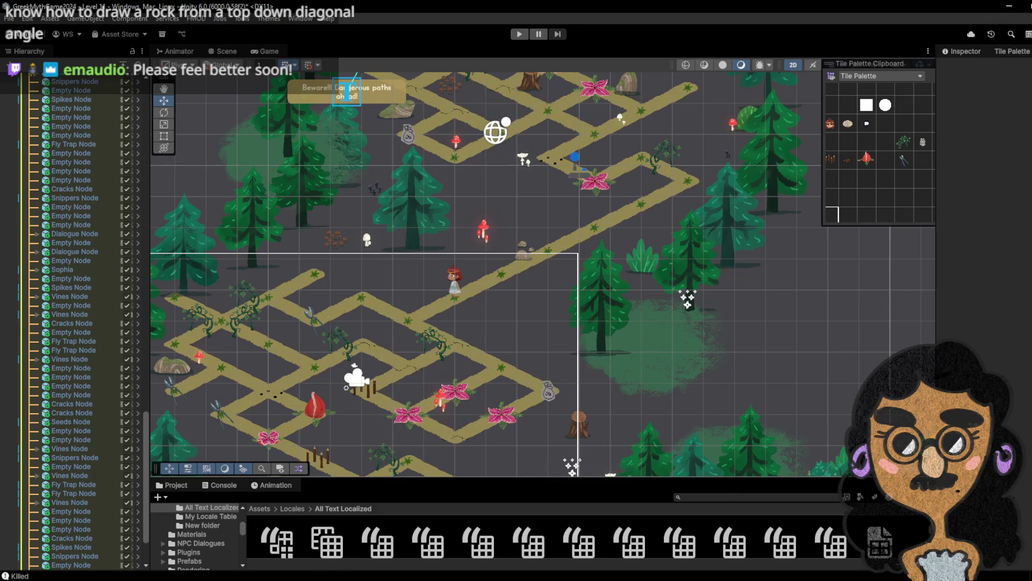
mouse_move(361, 549)
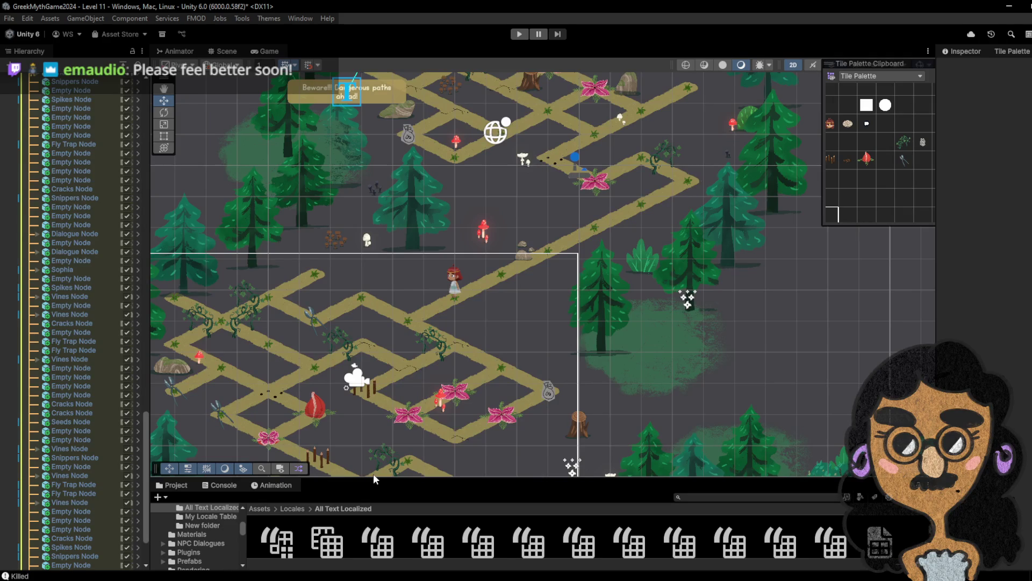
- Zoom in and drag the Scene view to center the maze inside the camera-bounds rectangle
scroll(453, 346, "up", 5)
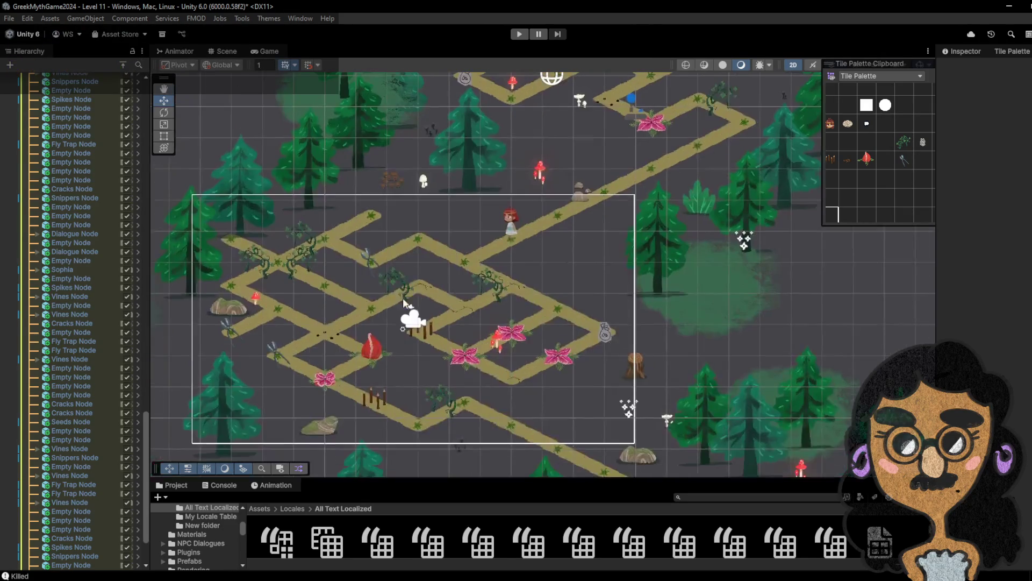
scroll(453, 289, "up", 2)
mouse_move(452, 290)
left_mouse_down()
mouse_move(508, 311)
mouse_move(486, 393)
left_mouse_up()
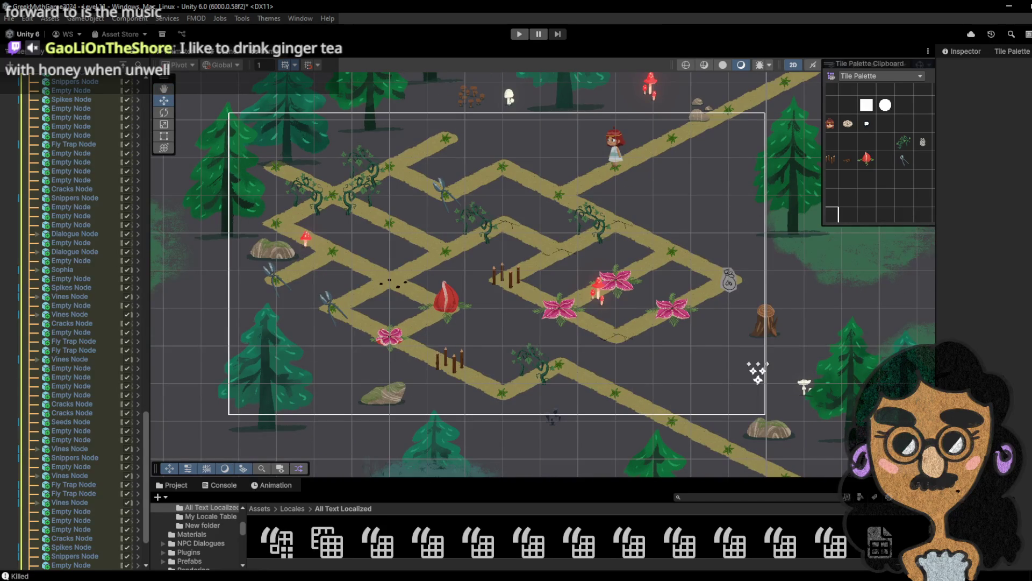
- Switch to the SophiasPath spreadsheet in Chrome showing the olive_tree and well entries
mouse_move(280, 570)
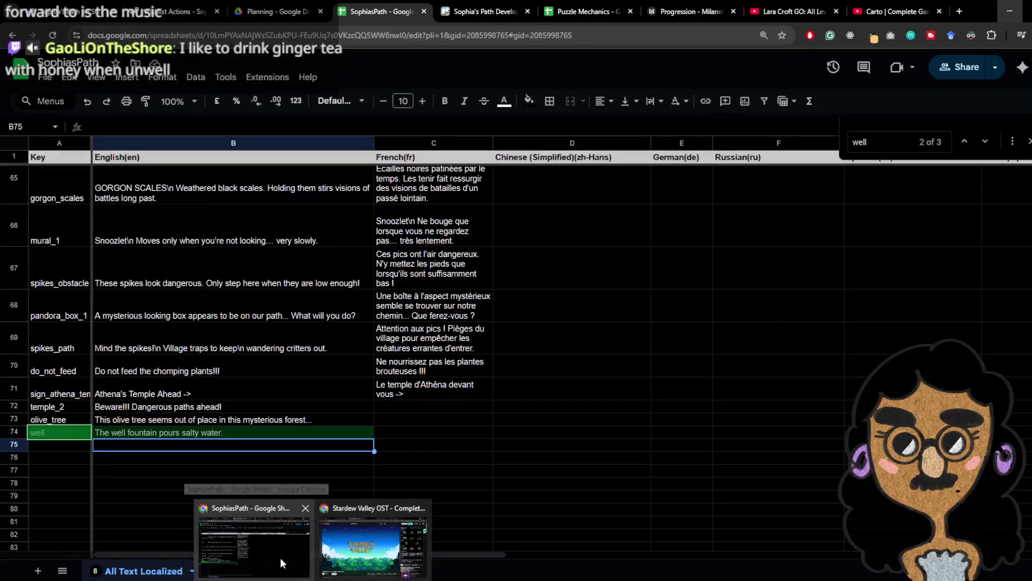
left_click(280, 557)
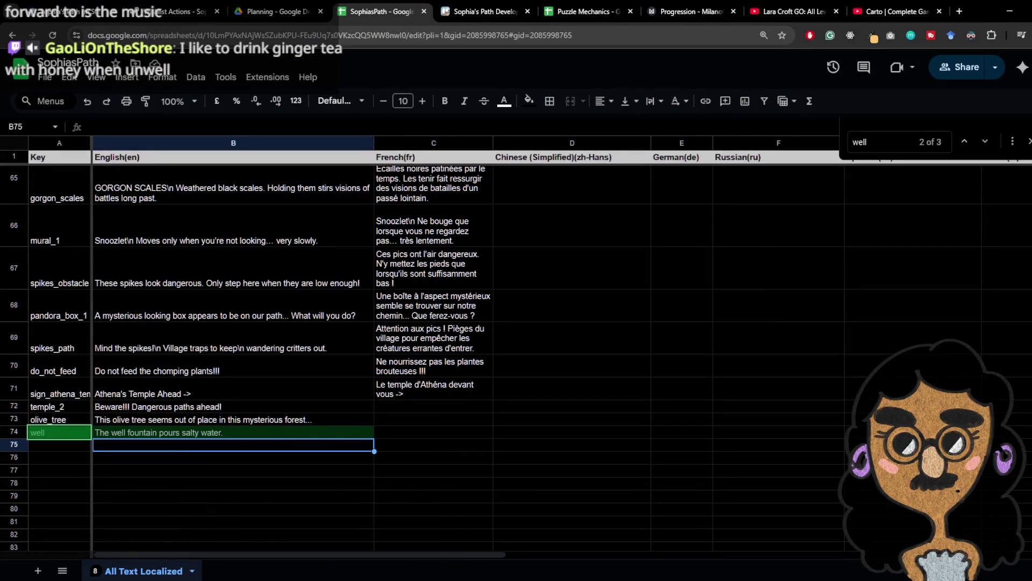